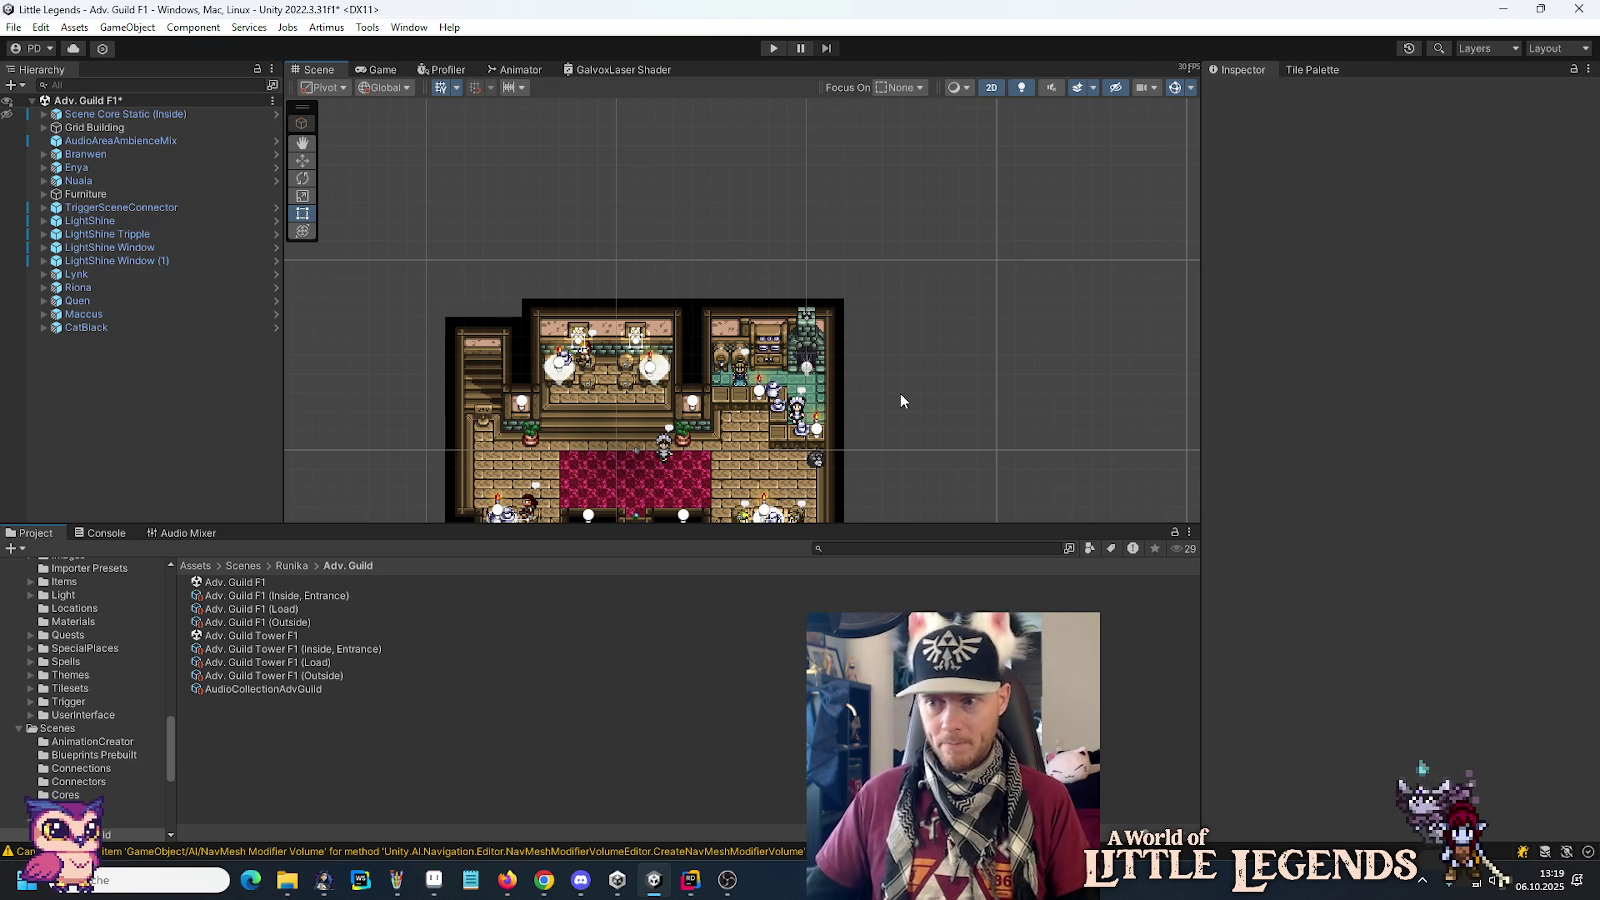
# Pan the Scene view so the Adv. Guild F1 guild hall map sits centred.
pyautogui.moveTo(893, 416)
pyautogui.mouseDown()
pyautogui.moveTo(971, 279)
pyautogui.moveTo(956, 312)
pyautogui.moveTo(975, 304)
pyautogui.mouseUp()
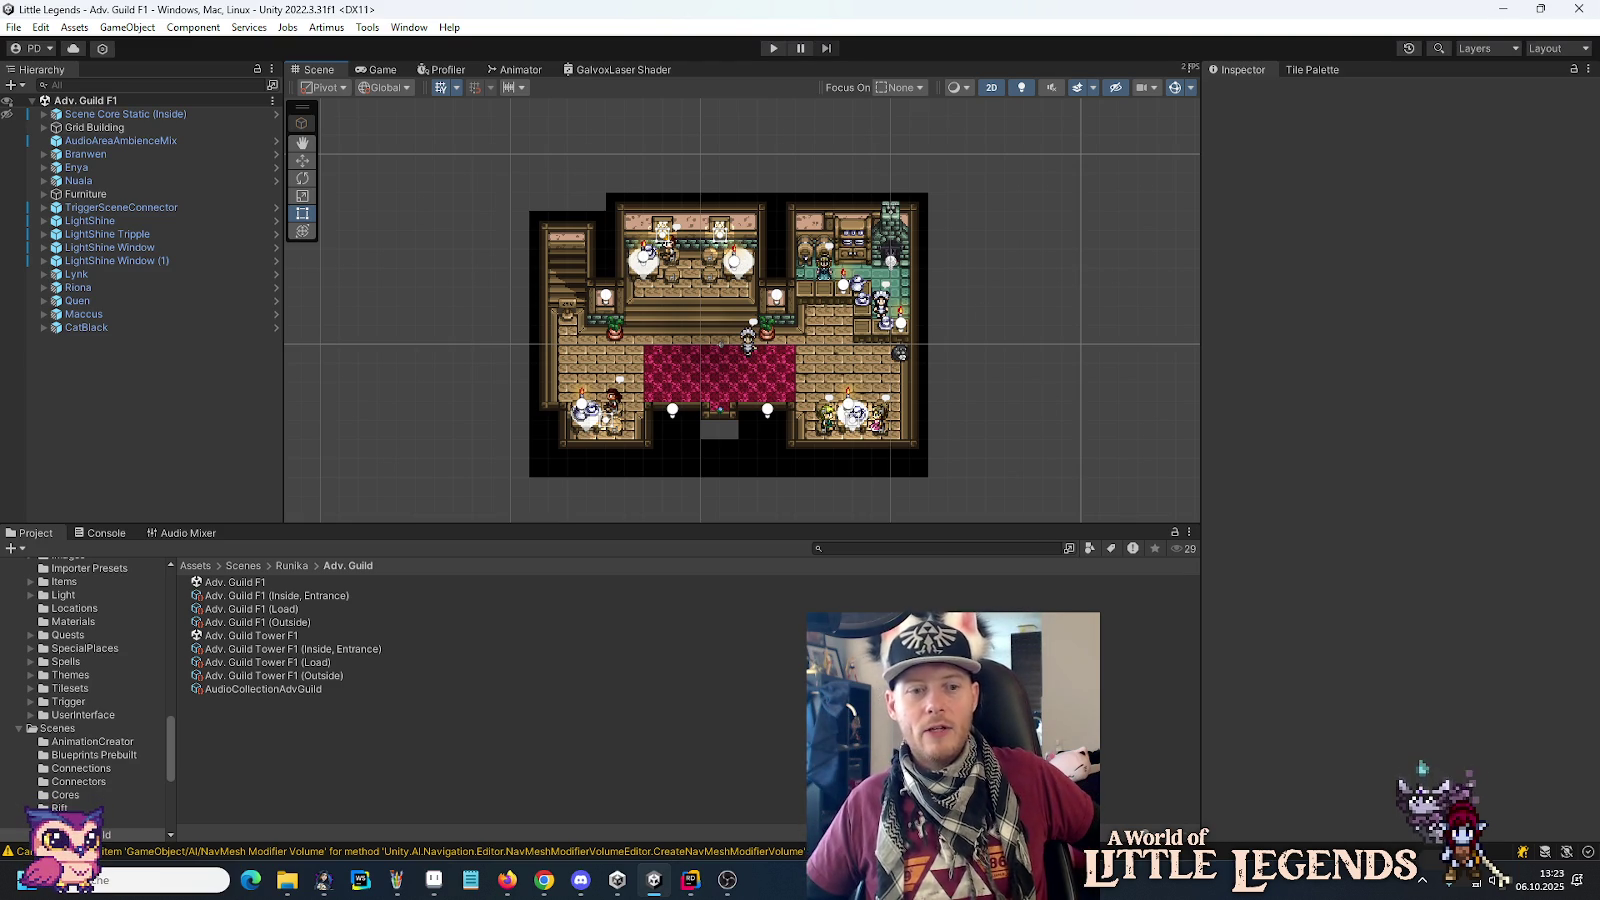
# Switch to Rider's GalvoxLaser.cs editor and place the cursor on empty line 15.
pyautogui.click(690, 880)
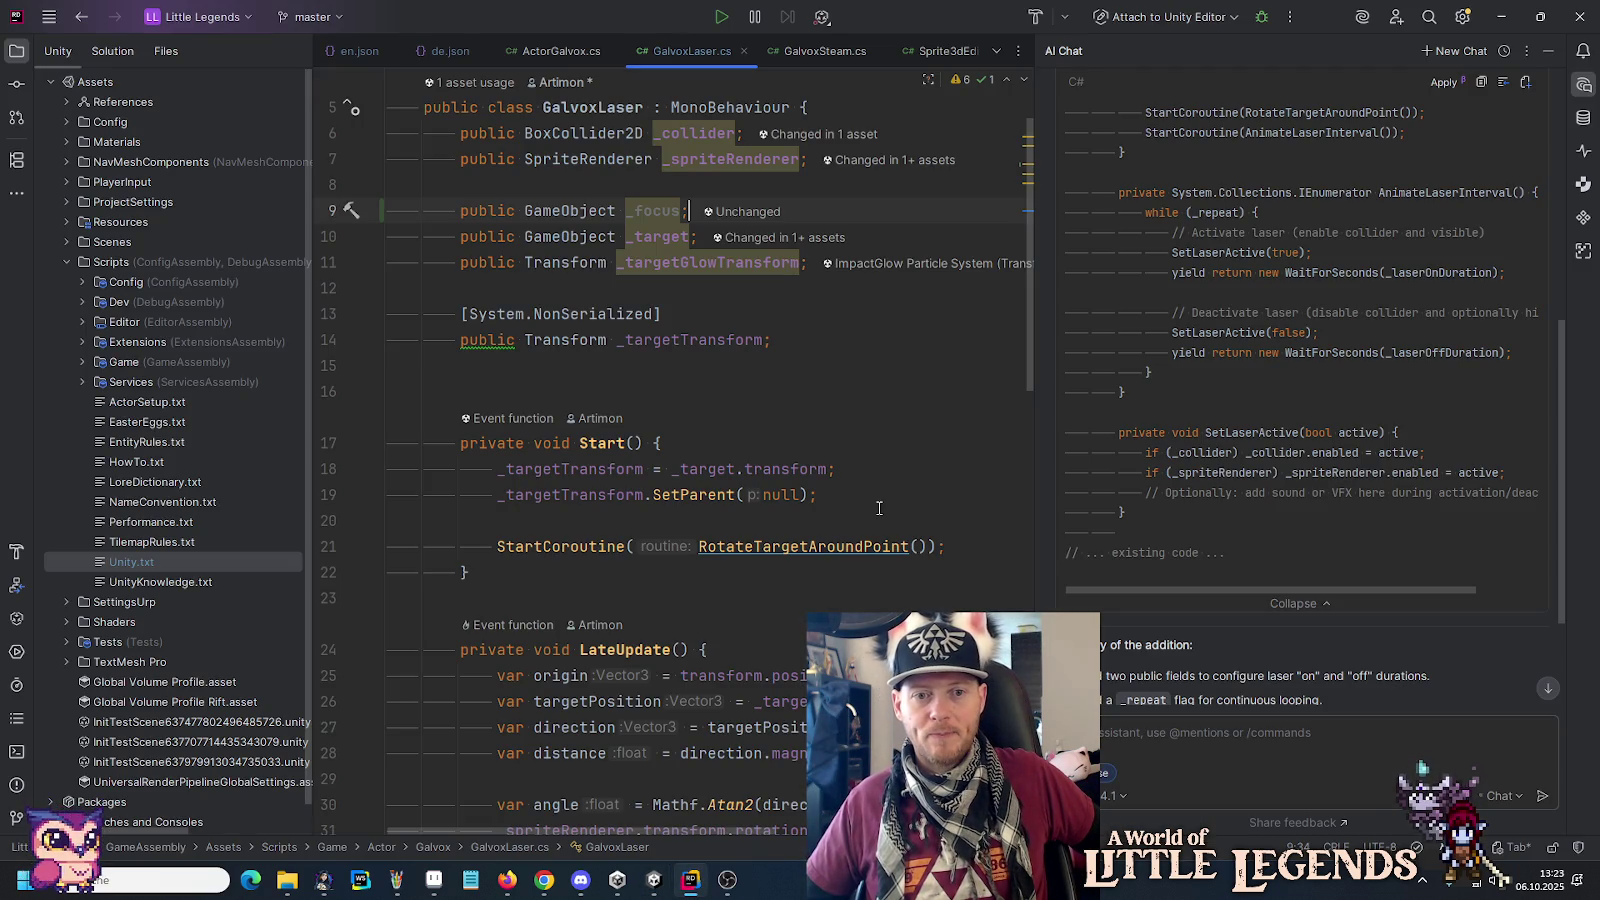
pyautogui.click(727, 374)
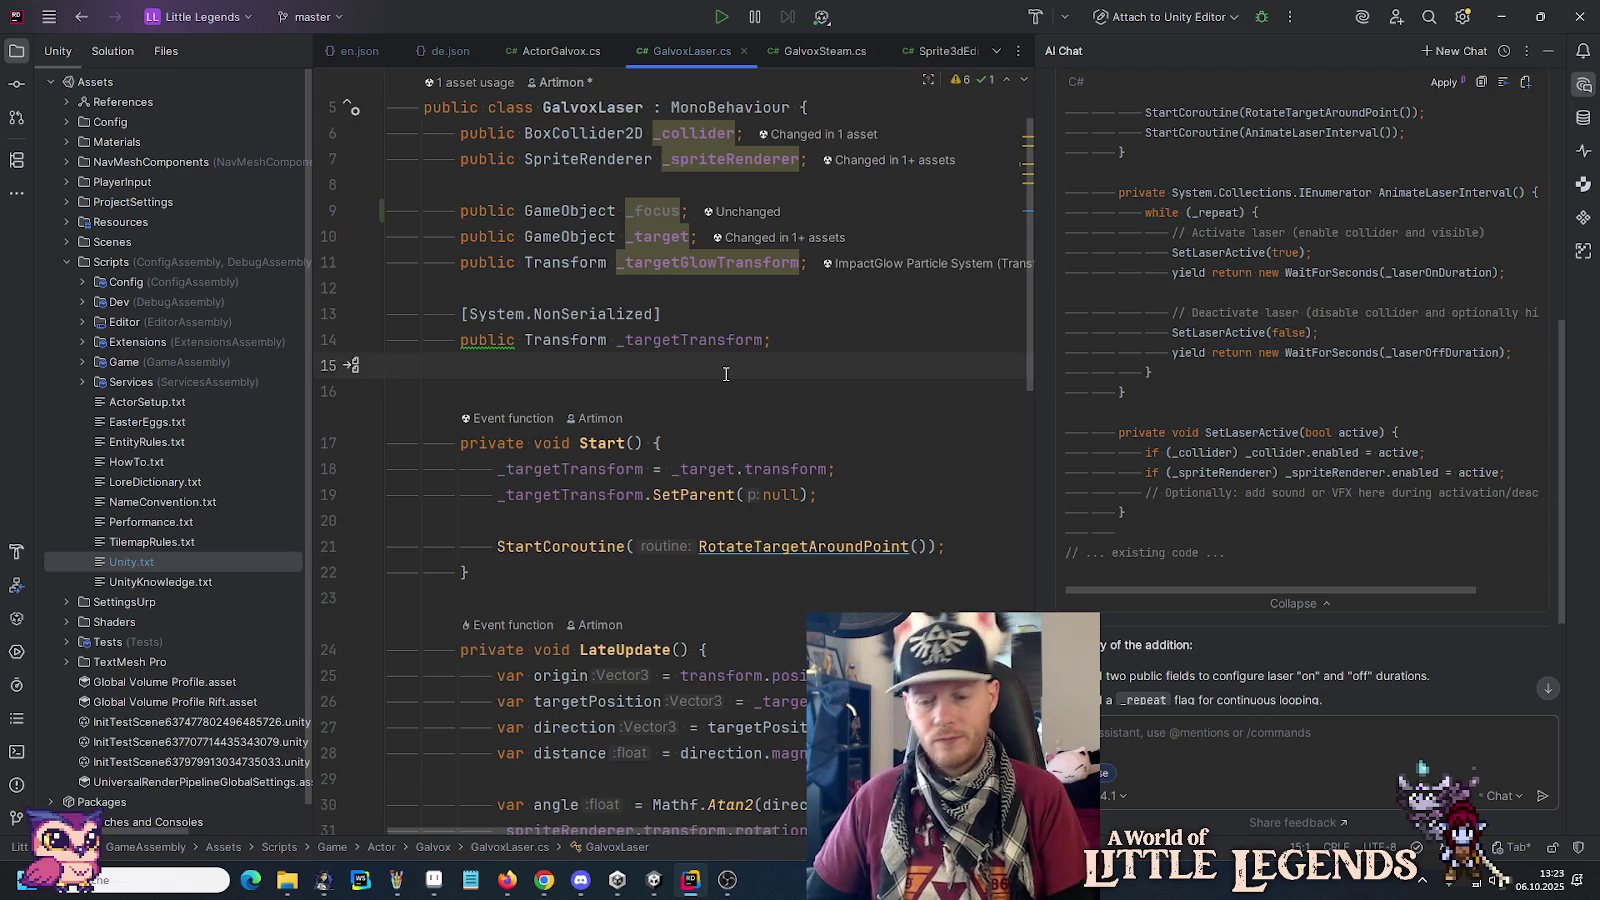
# Delete empty line 15 below the _targetTransform field in GalvoxLaser.cs.
pyautogui.press('BackSpace')
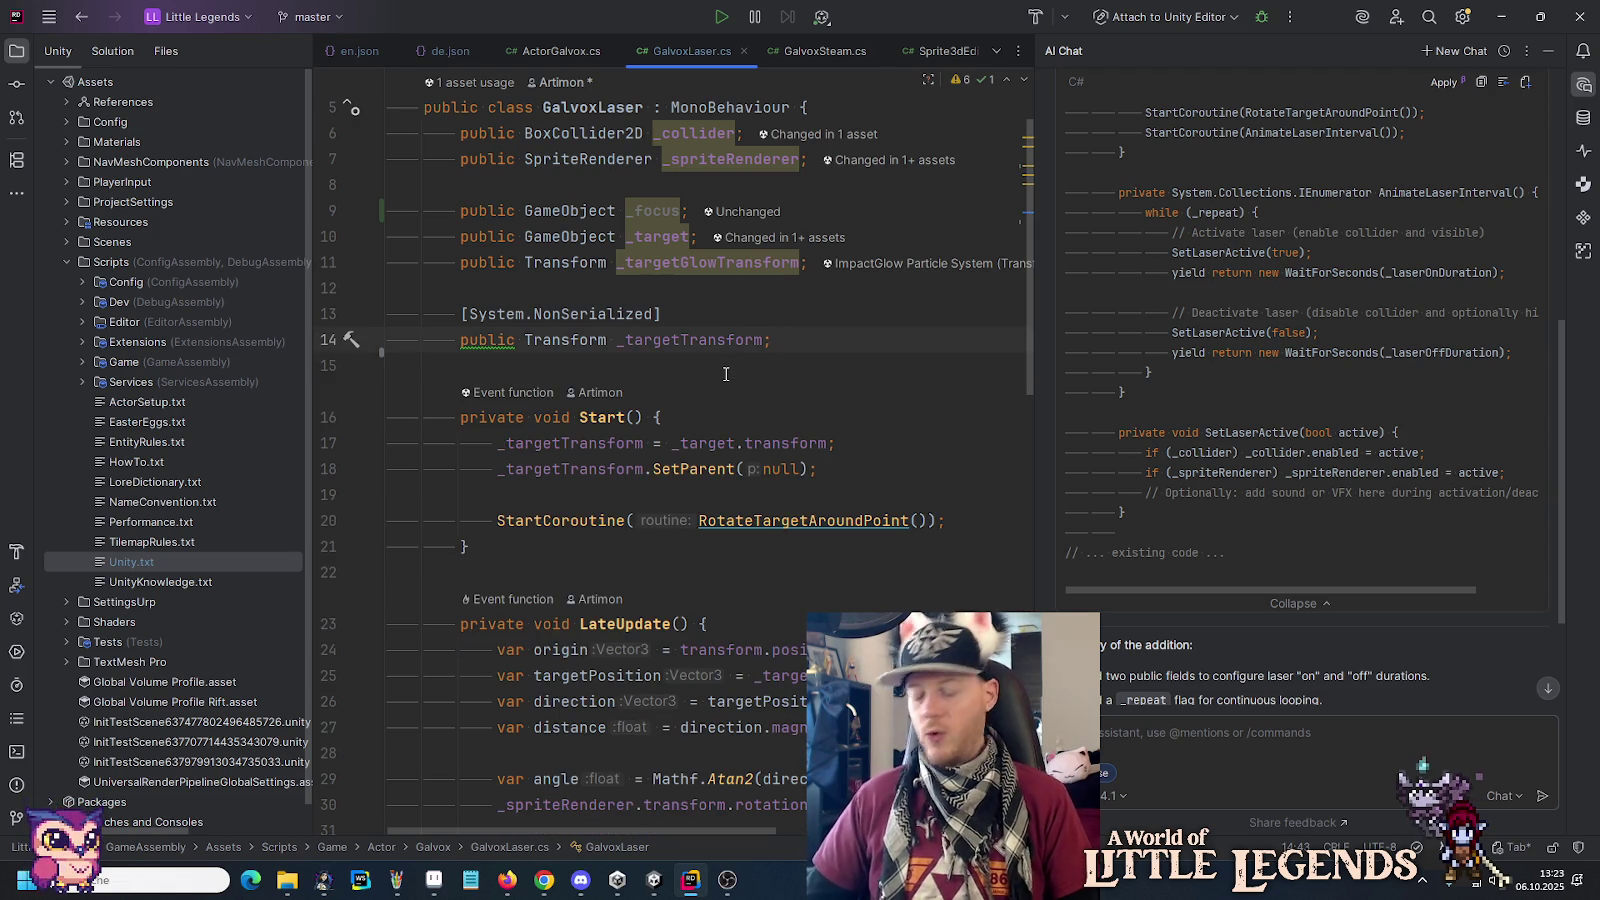